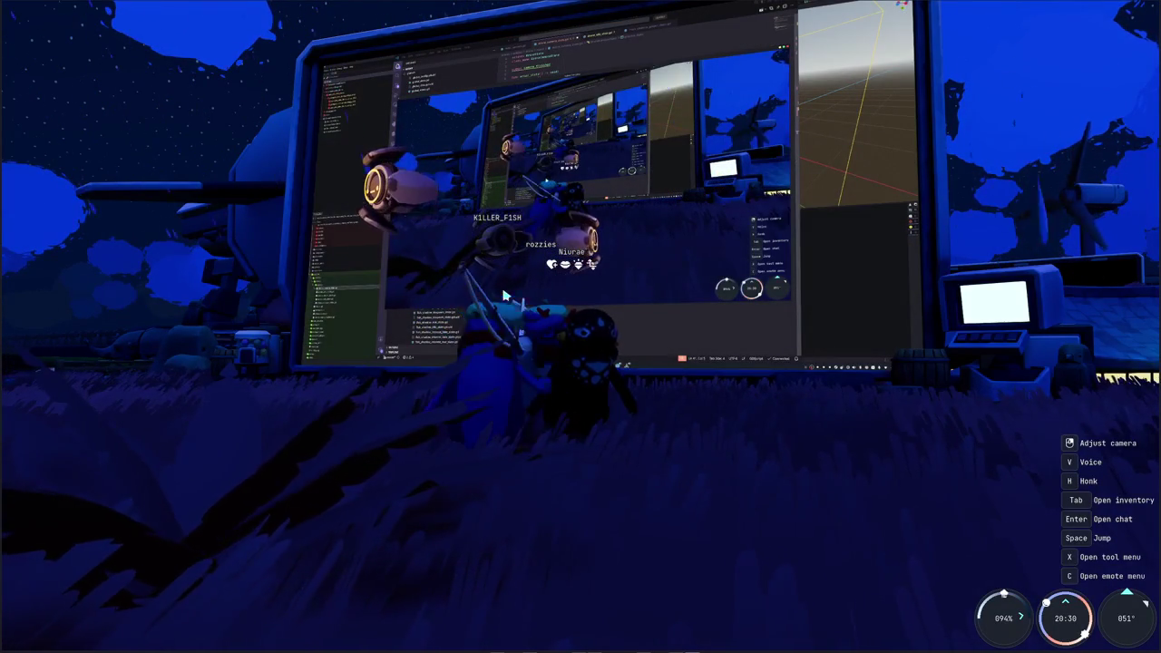
Step: Glance left and back at the code monitor, stepping the penguin closer and back
left_click_drag(531, 292, 408, 292)
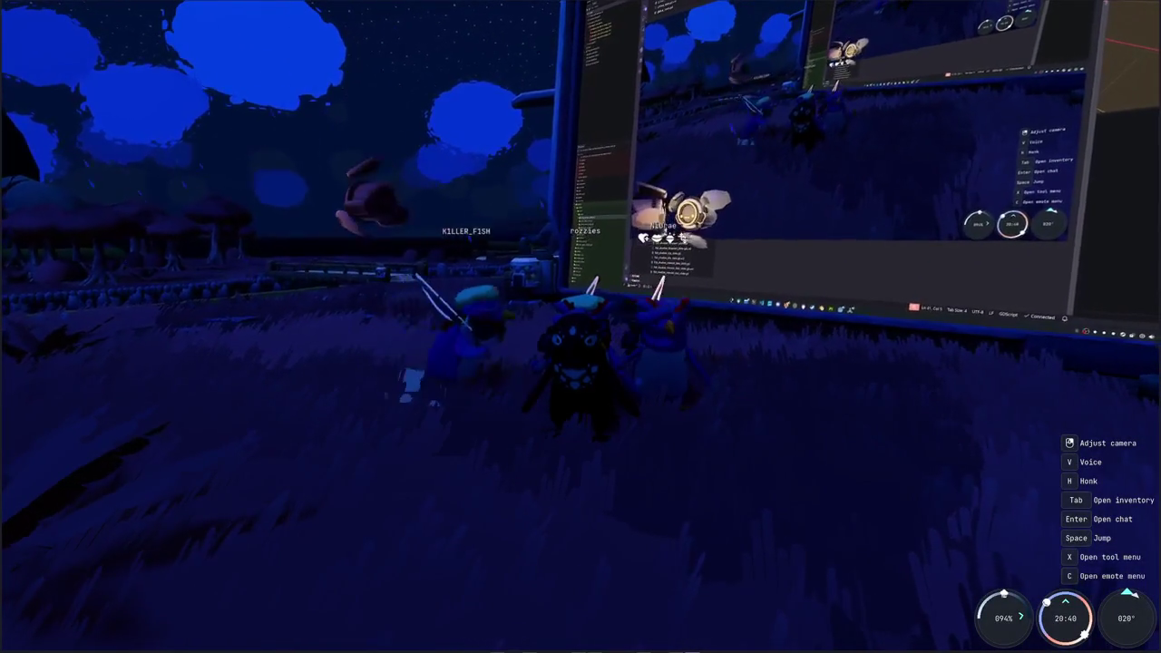
left_click_drag(409, 292, 531, 292)
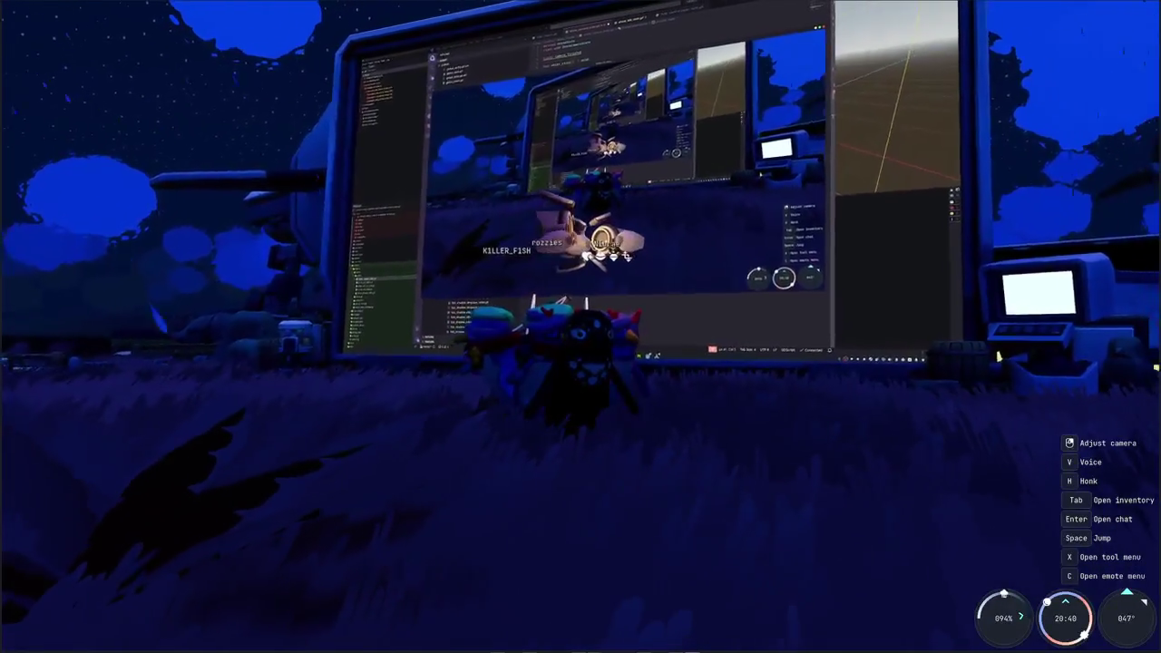
key("w")
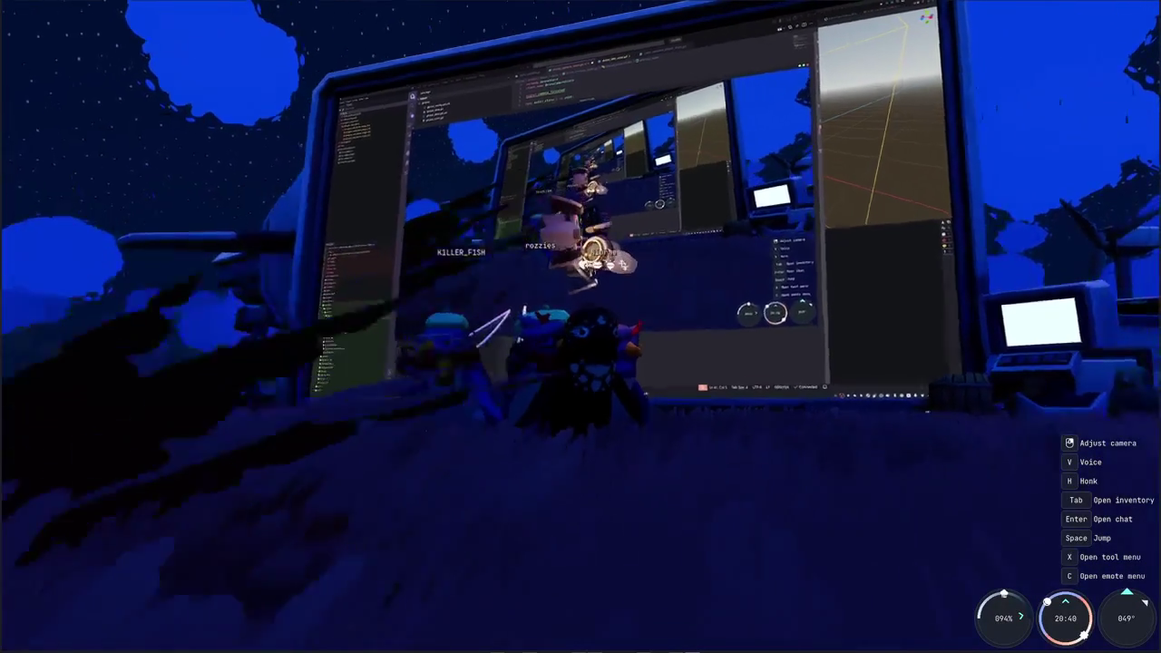
key("s")
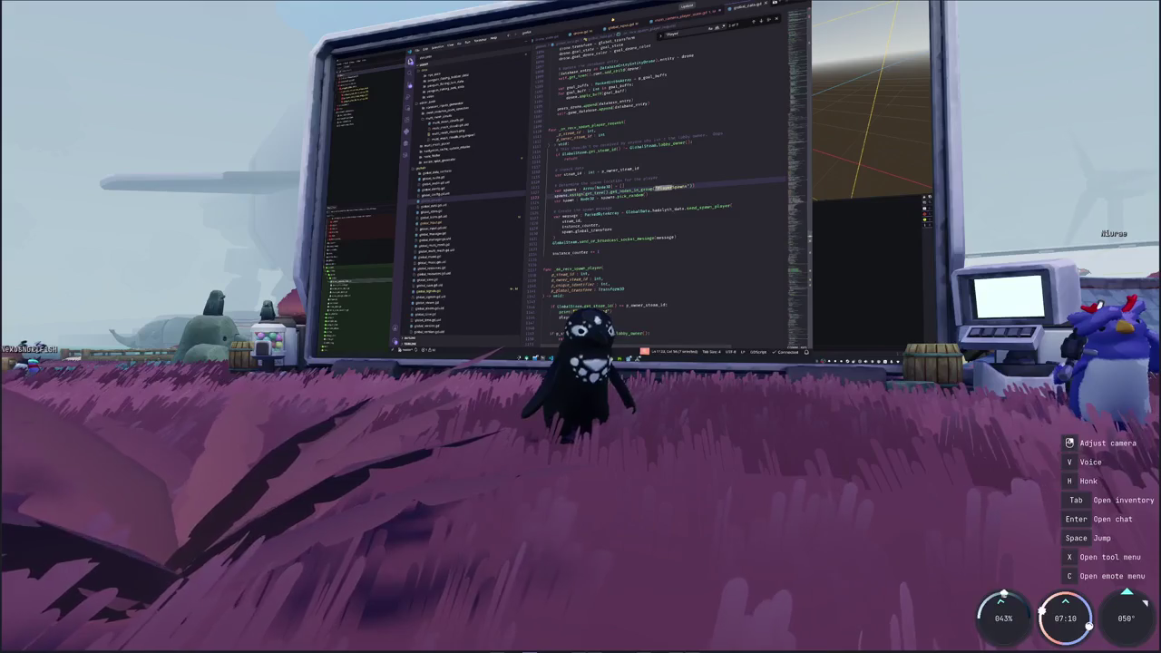
Step: Read the chat messages, then swing the camera right toward the purple field and mushroom trees
key("Return")
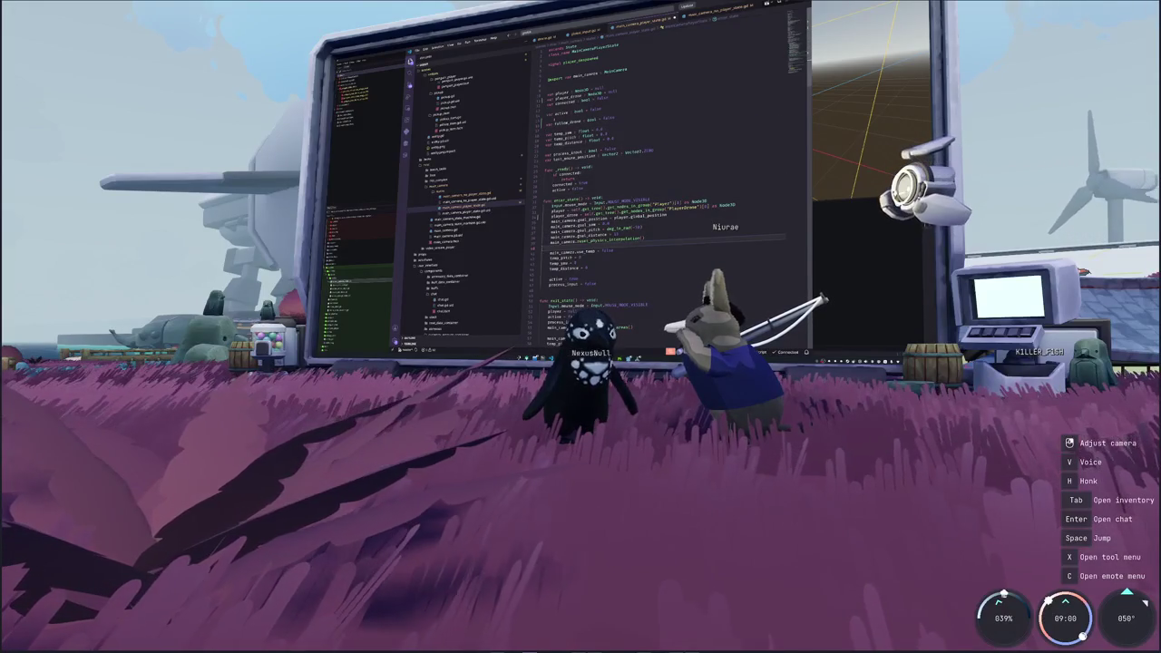
key("Return")
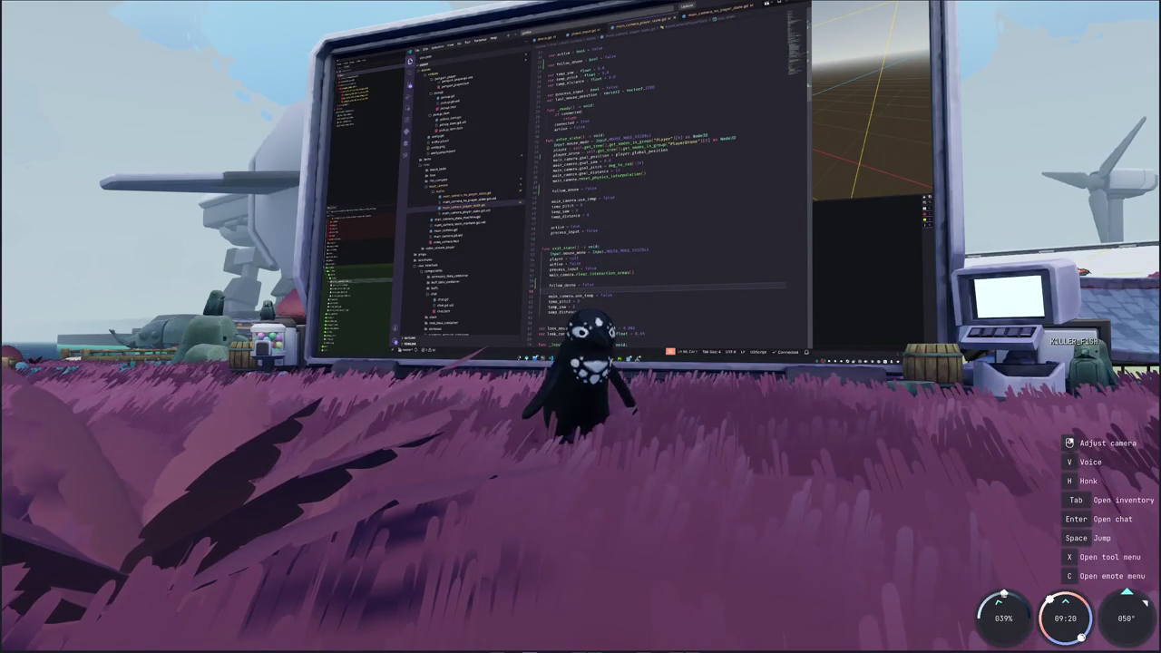
mouse_move(666, 442)
left_mouse_down()
mouse_move(916, 443)
mouse_move(472, 443)
left_mouse_up()
Step: Open the chat, scroll through the messages, and close the message input
key("Return")
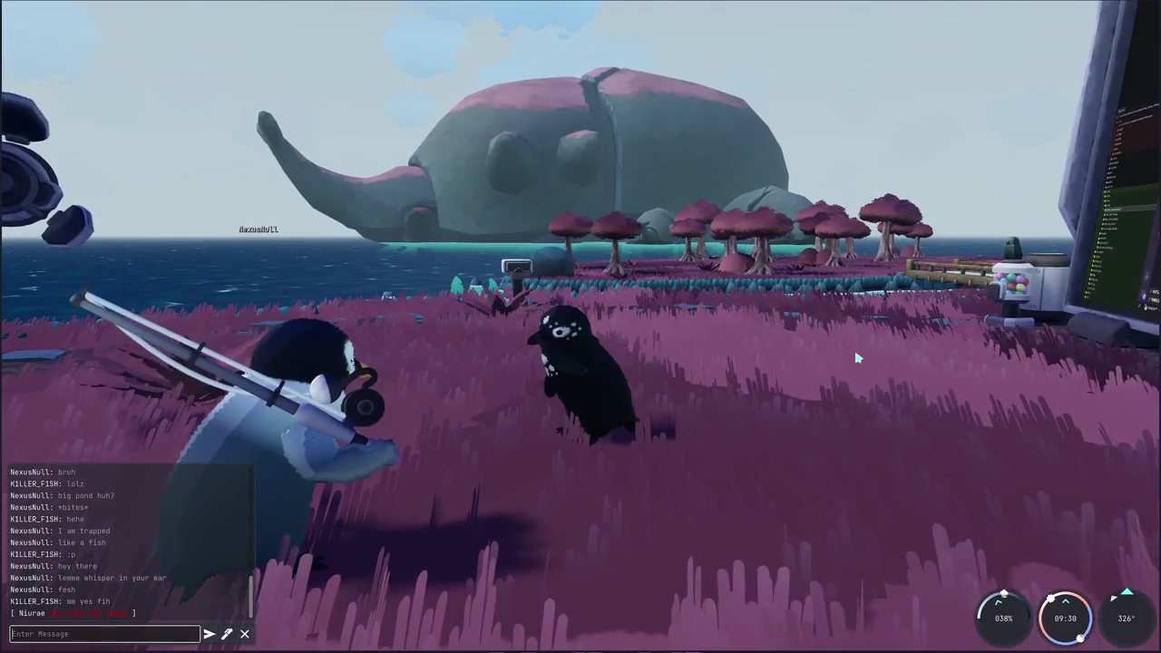
scroll(195, 526, "up", 10)
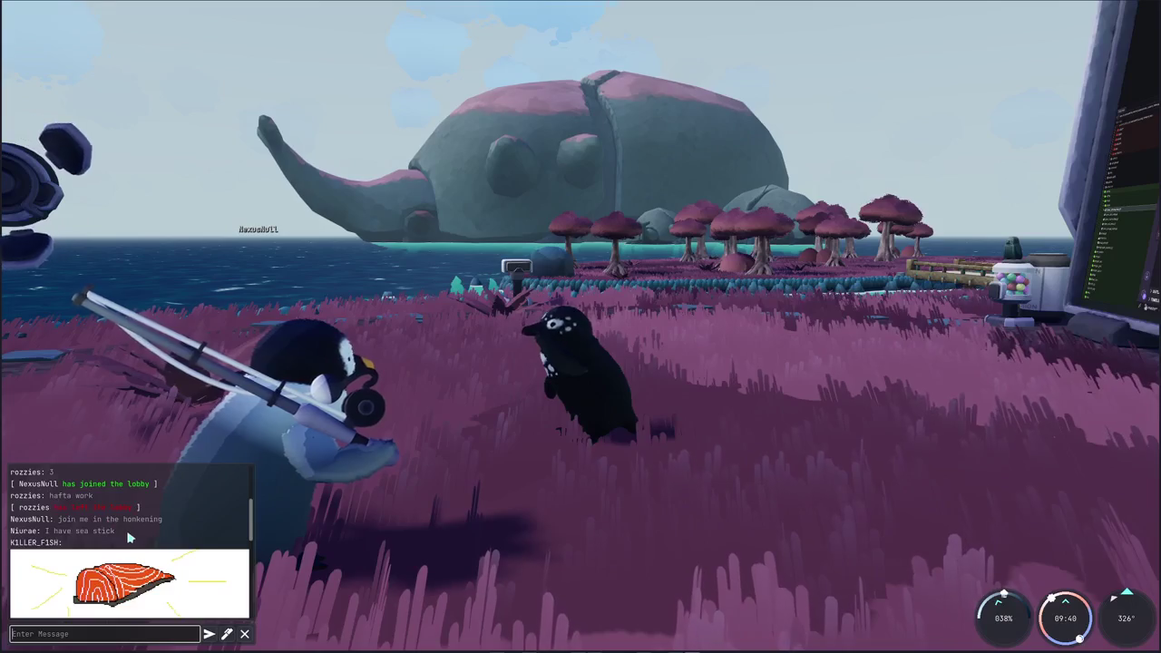
scroll(128, 540, "down", 10)
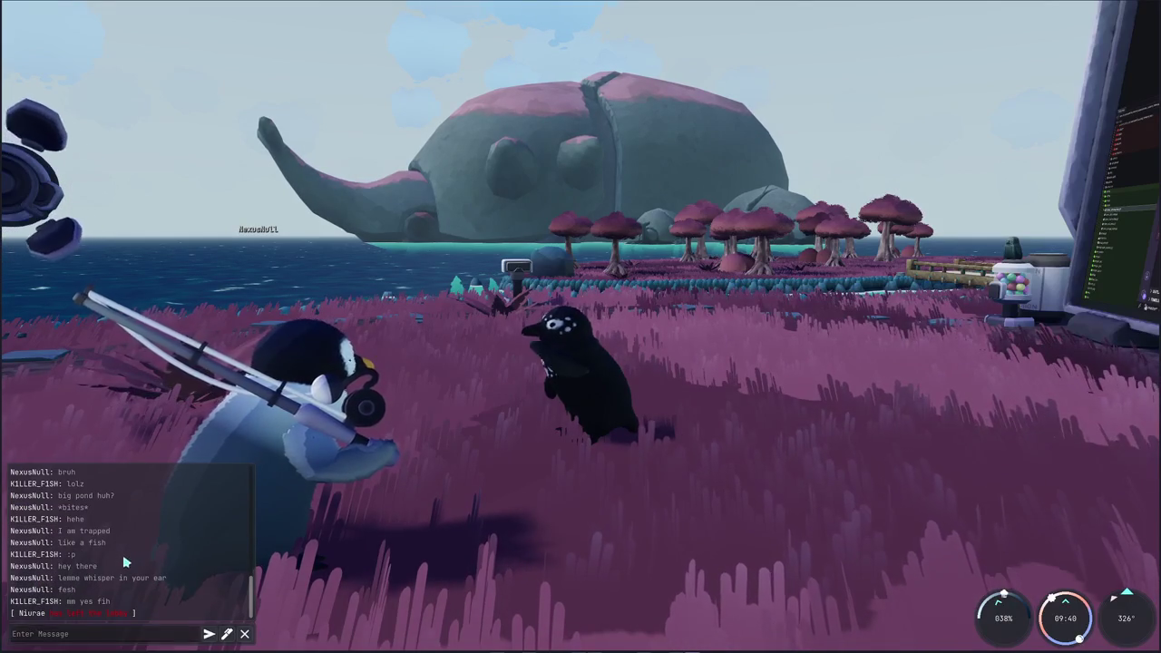
key("Escape")
Step: Orbit around the spotted penguin and zoom out to a third-person view across the field
left_click_drag(390, 526, 589, 522)
scroll(581, 326, "up", 5)
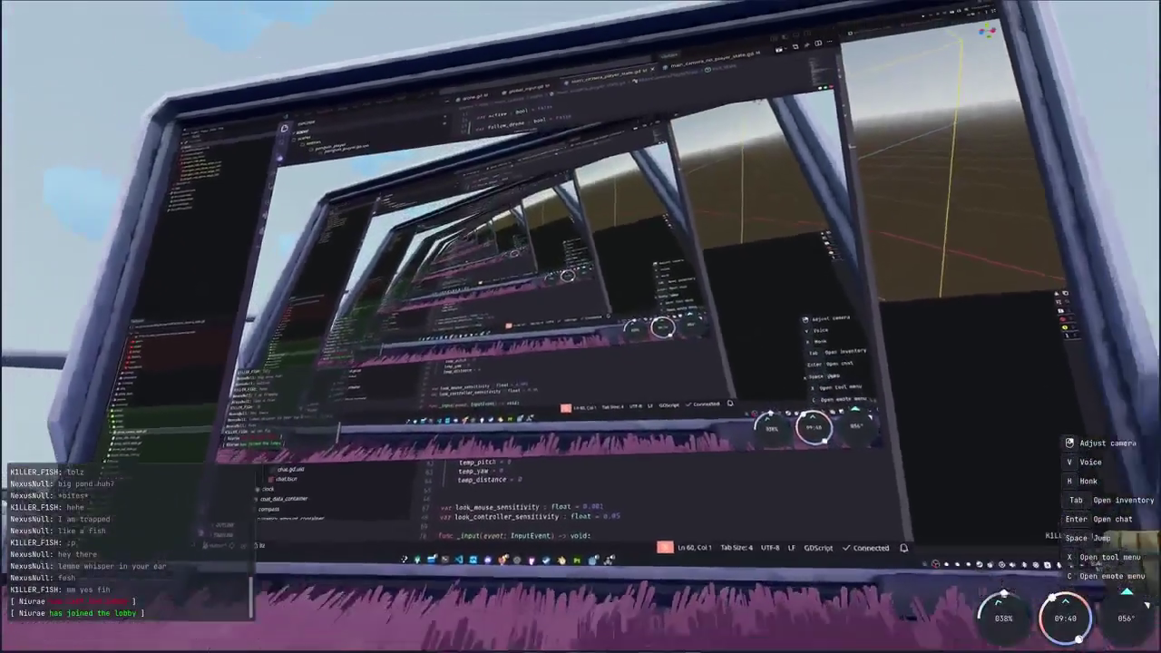
scroll(580, 327, "down", 5)
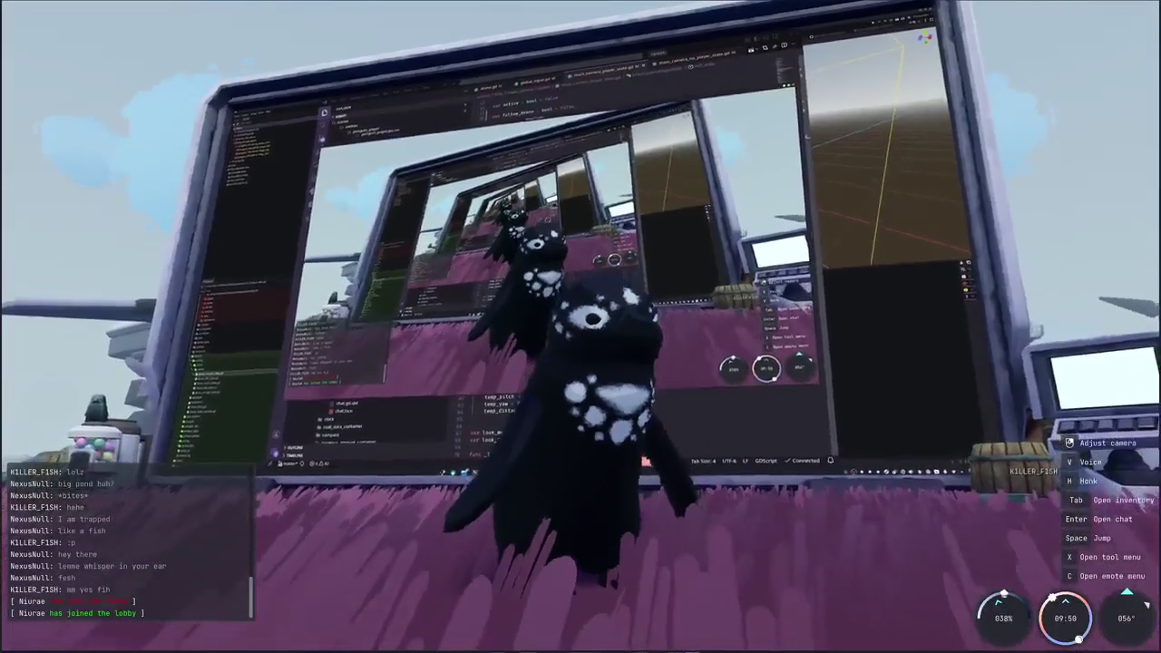
scroll(580, 327, "down", 3)
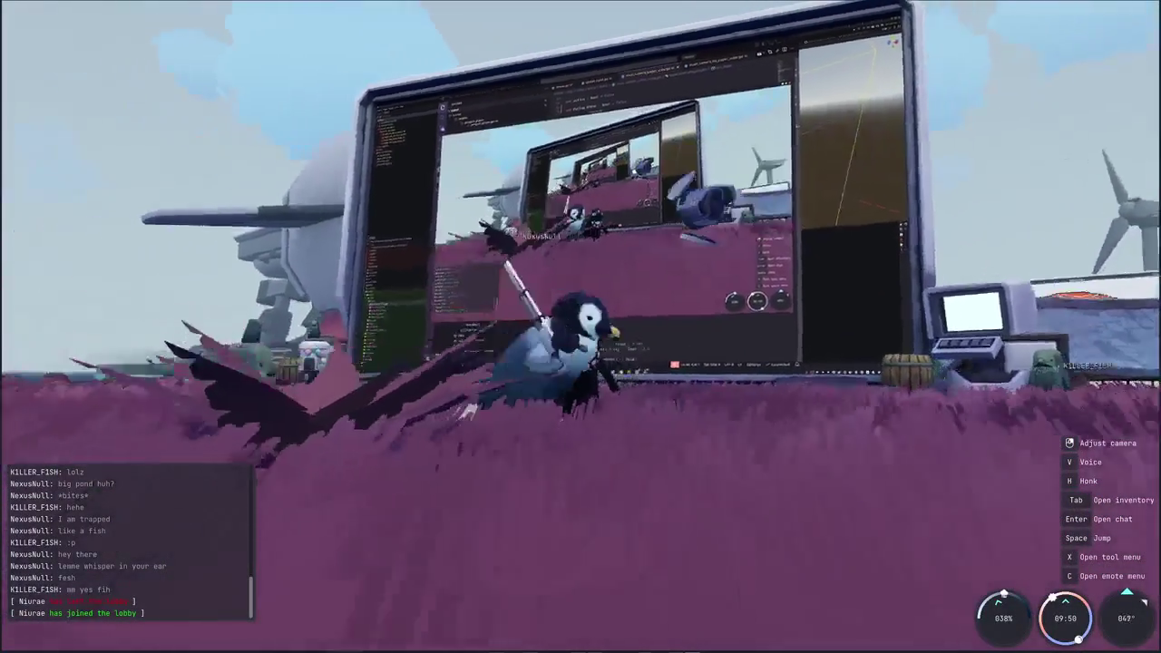
scroll(392, 530, "up", 5)
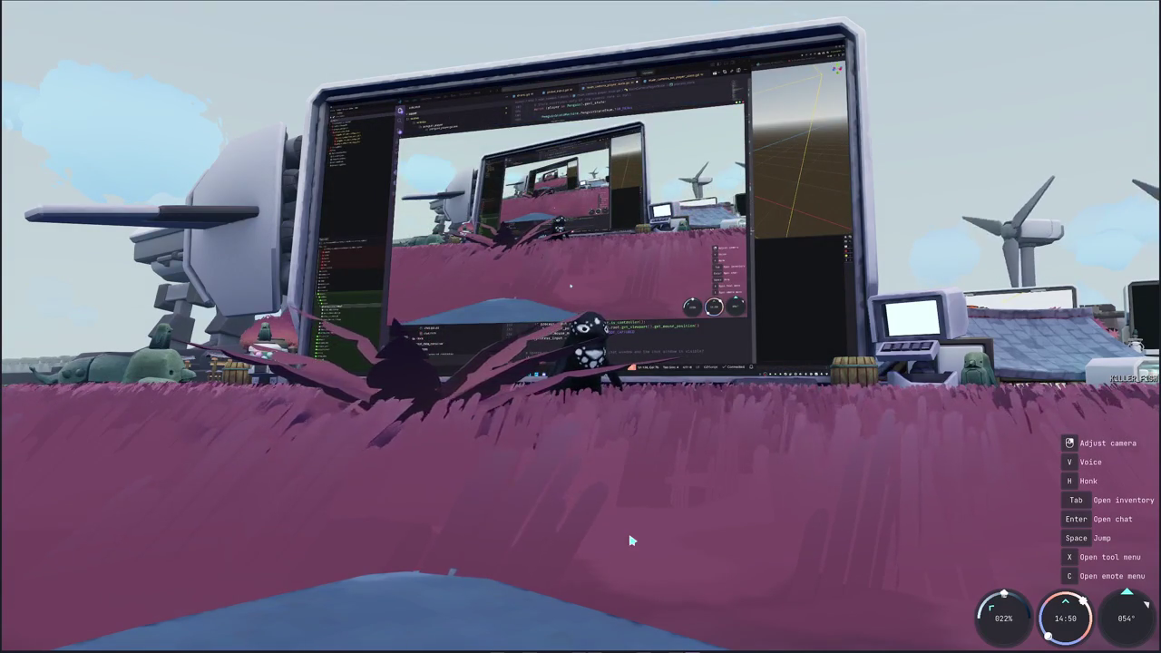
left_click_drag(631, 540, 676, 539)
Step: Walk the penguin along the grass toward the giant monitor, sidestepping left and right
key("w")
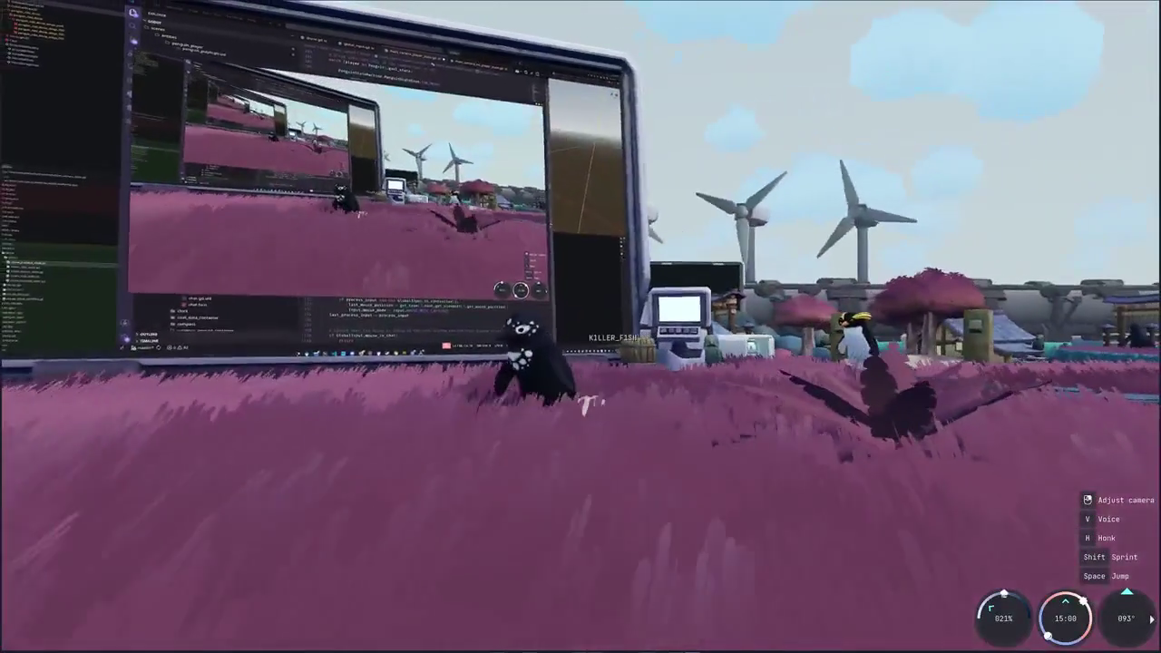
key("w")
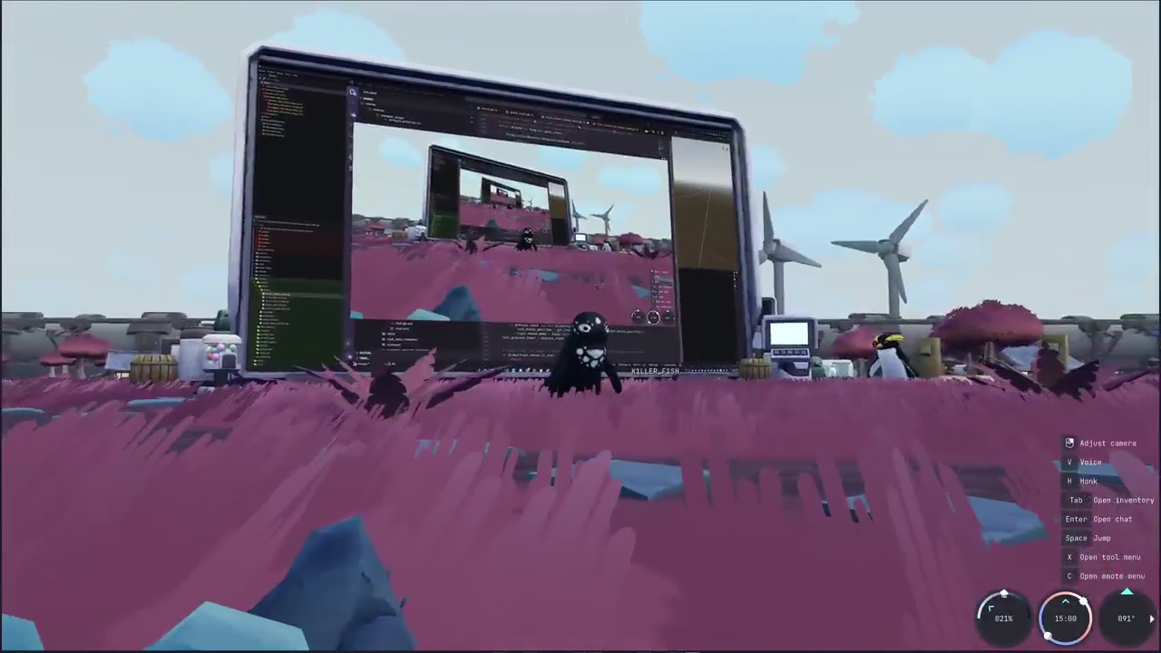
key("s")
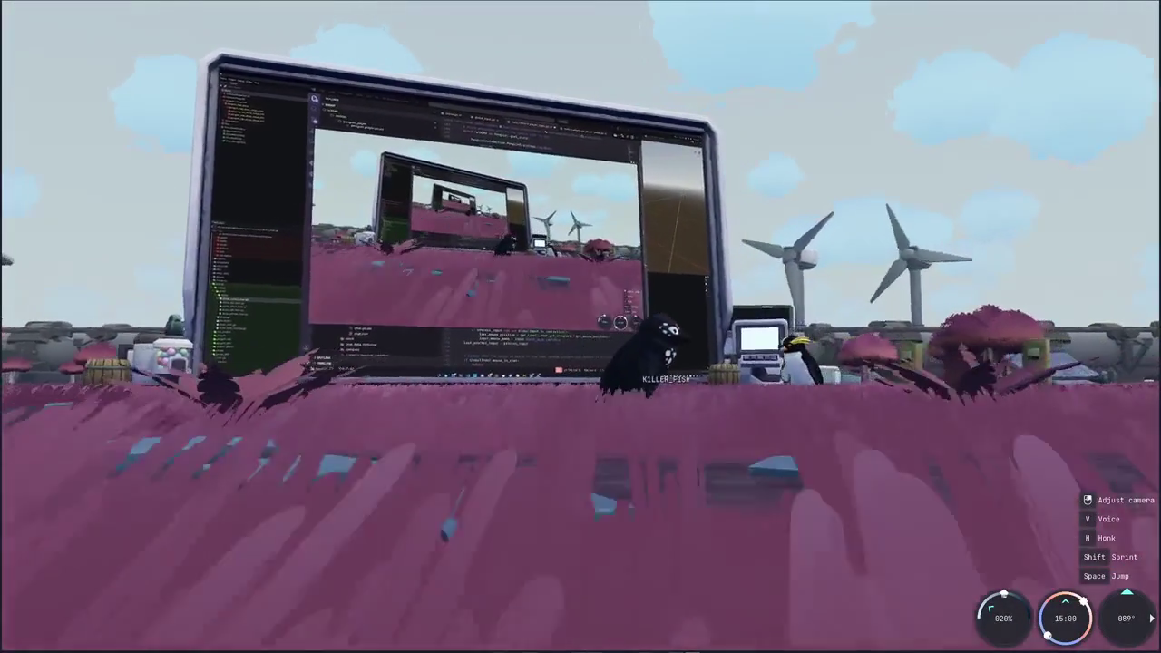
key("w")
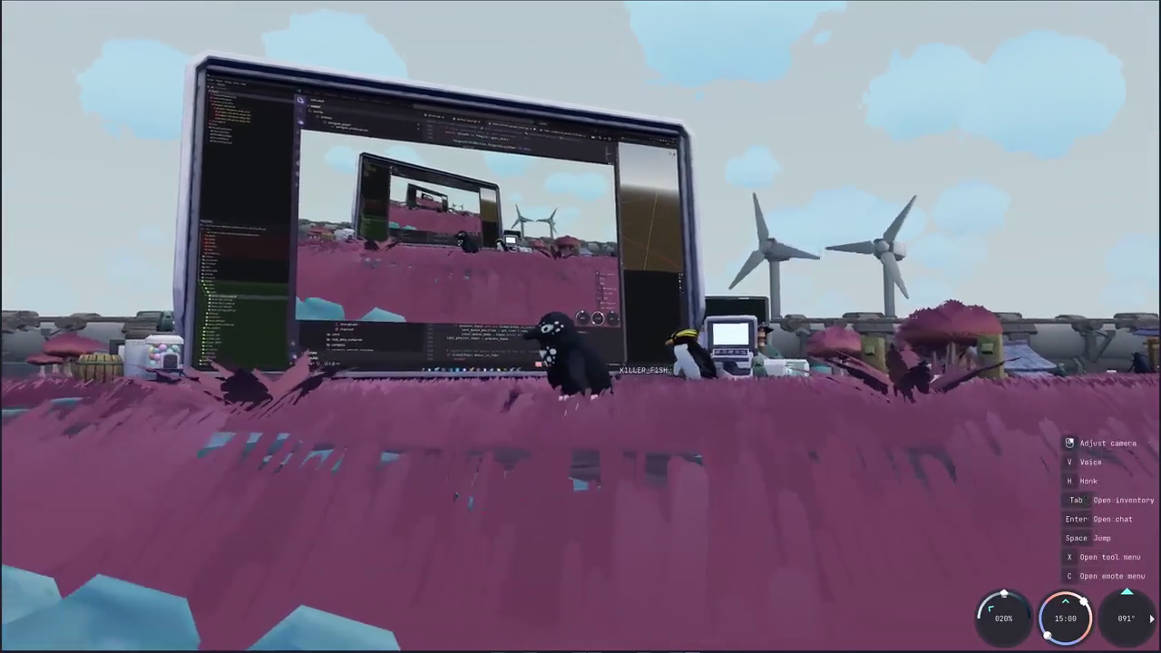
key("w")
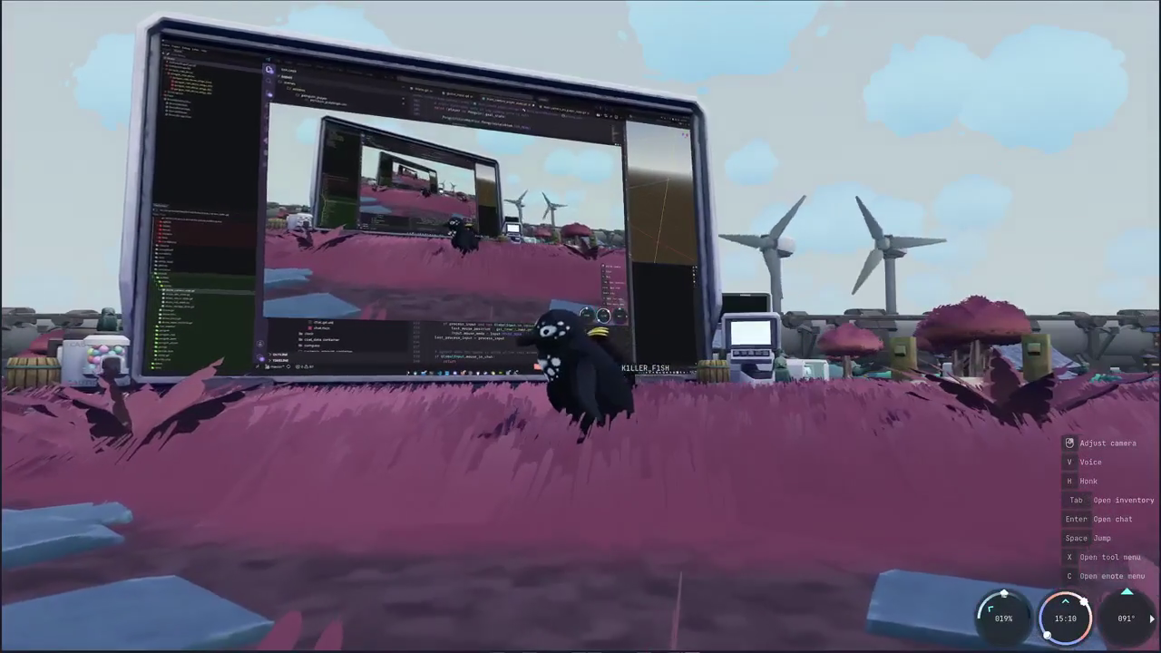
key("d")
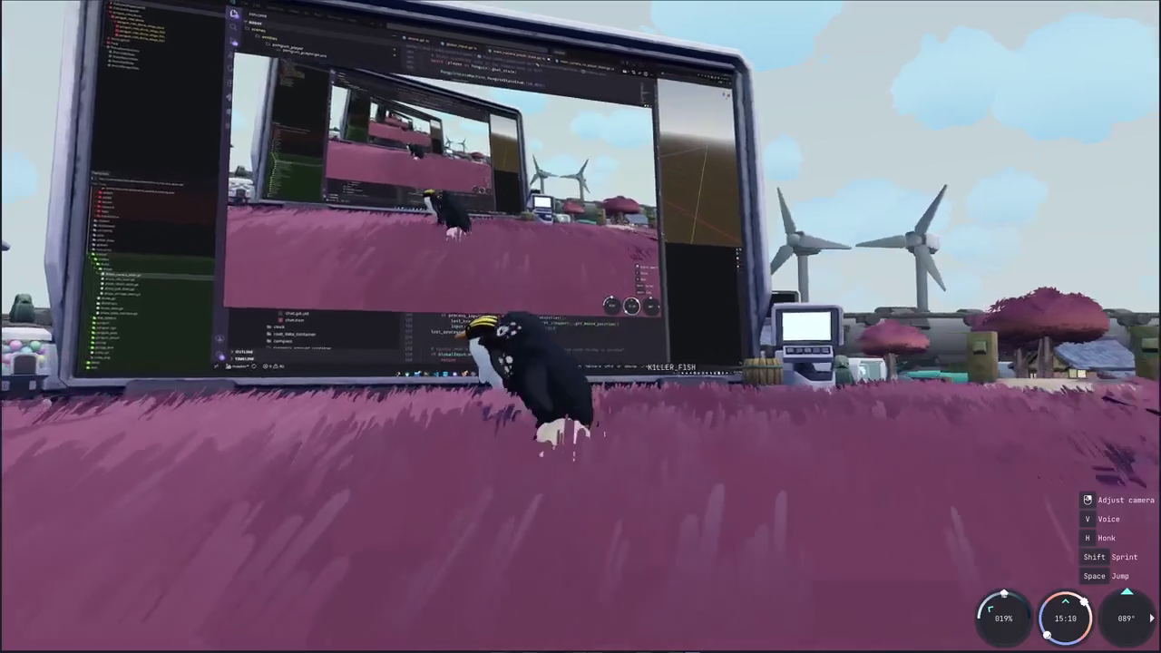
key("d")
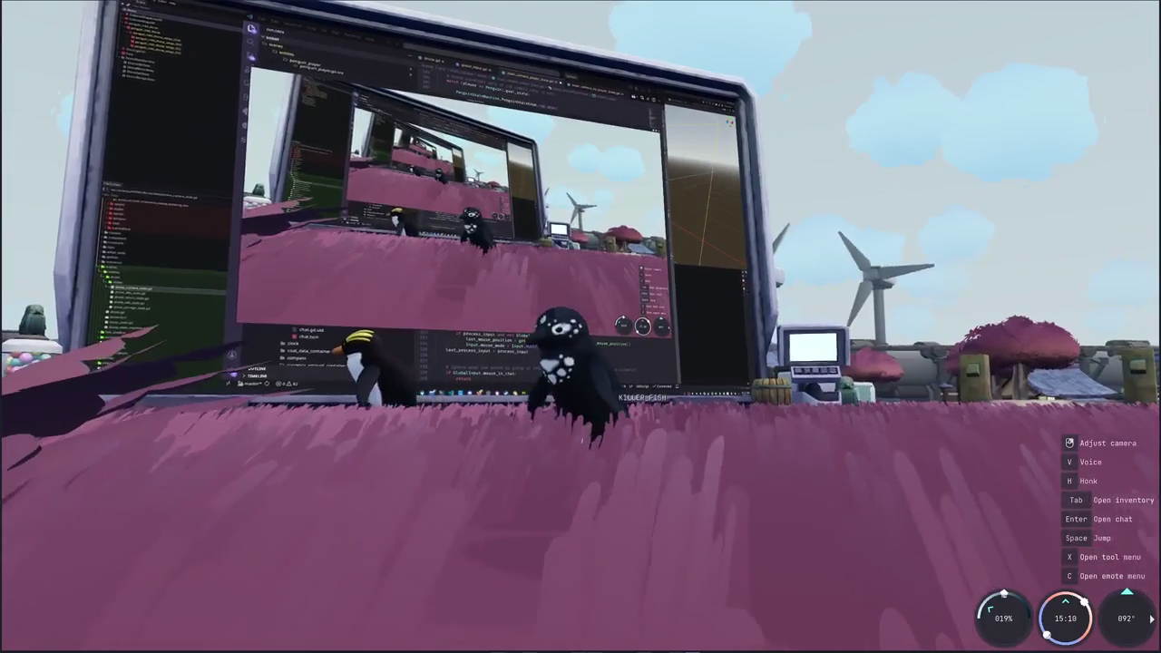
key("w")
key("a")
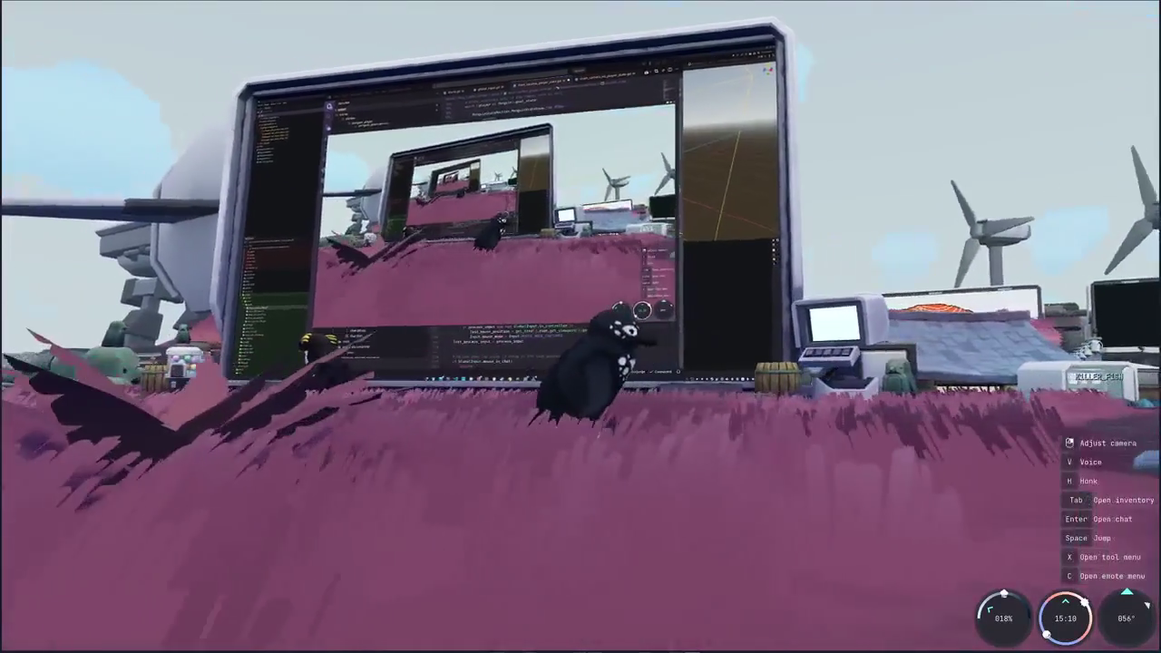
key("d")
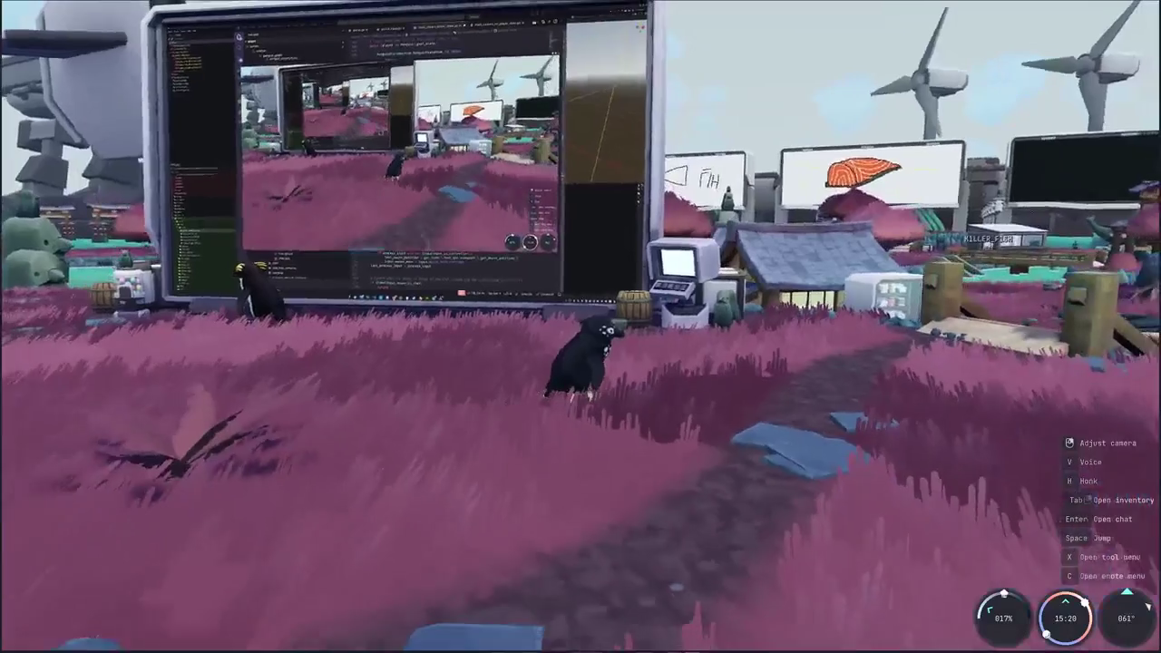
key("w")
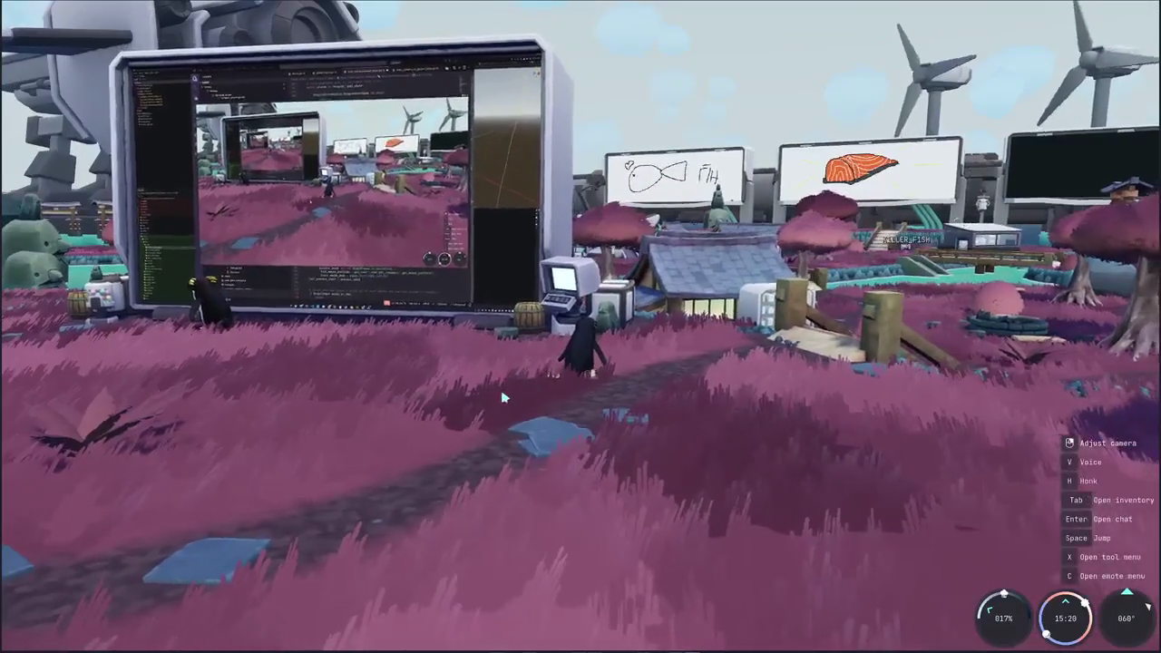
Step: Turn the view to the sea, shore and pier, back to the village, then open chat
key("a")
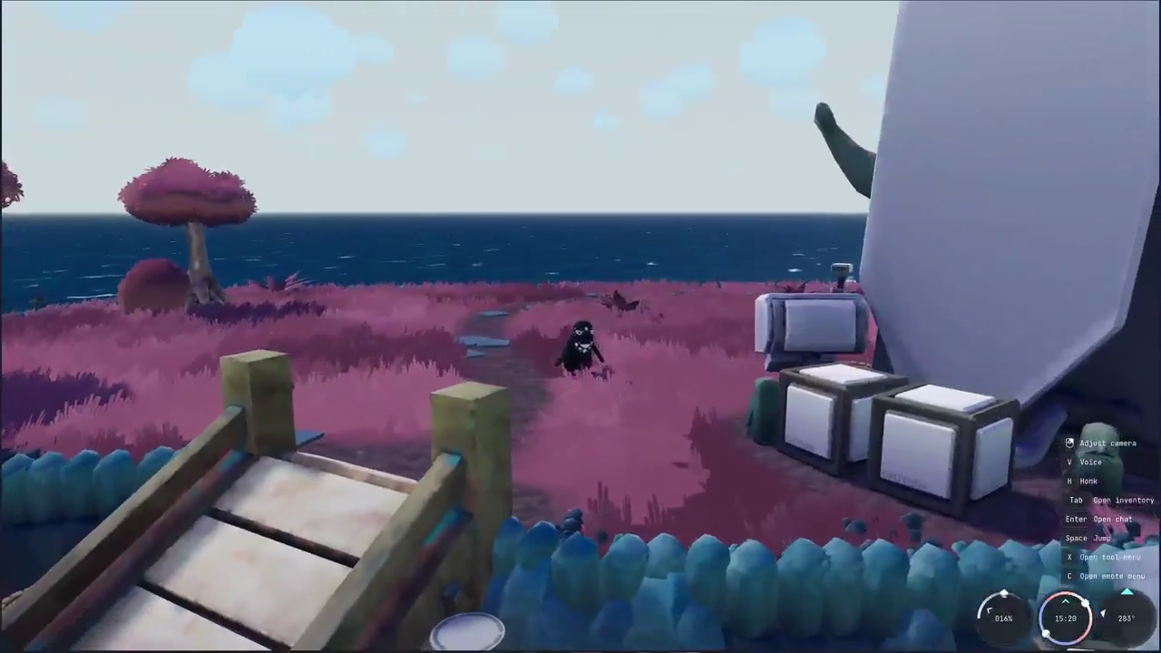
key("a")
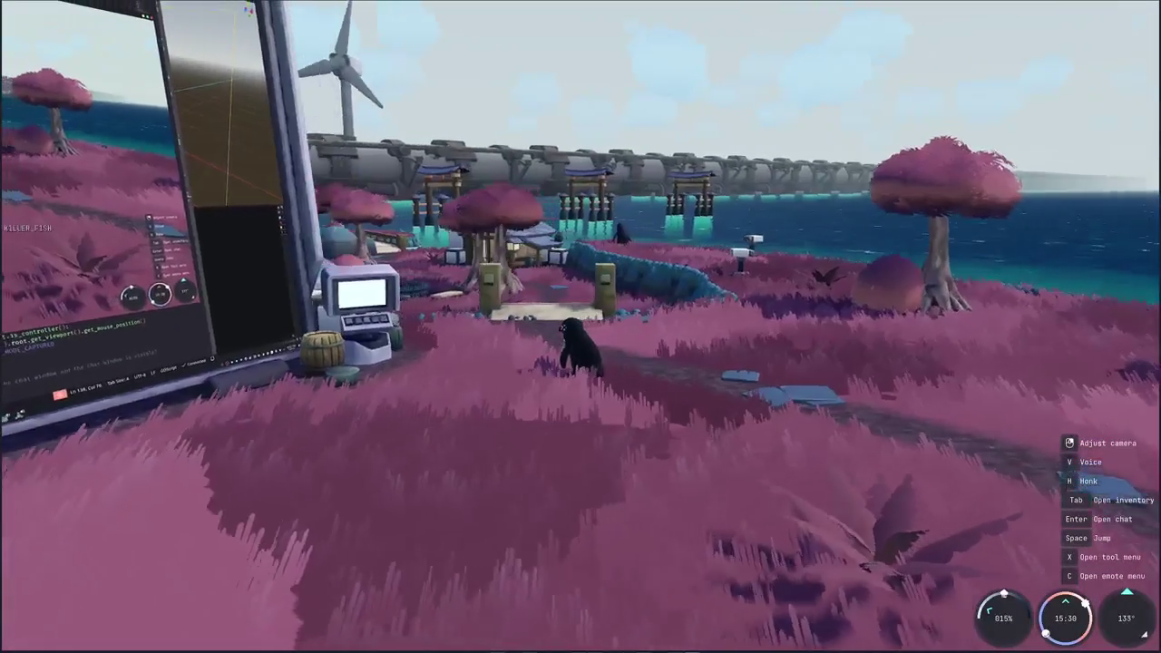
key("a")
key("Return")
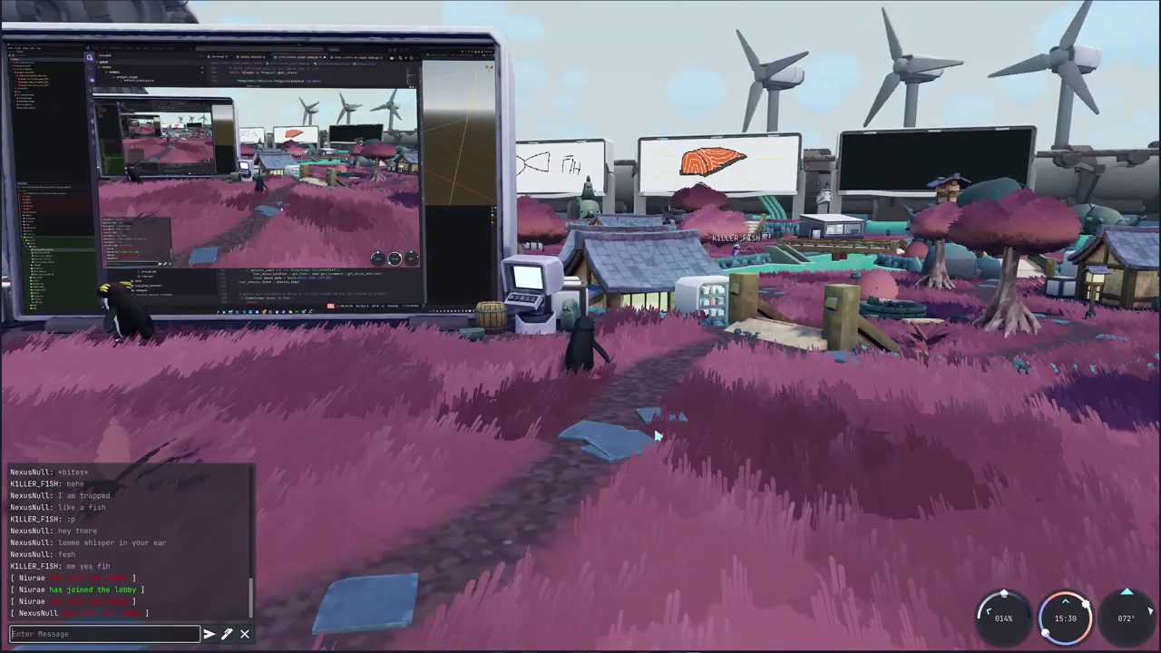
Step: Close the chat input and swing the view until the giant monitor is centred
key("Escape")
key("a")
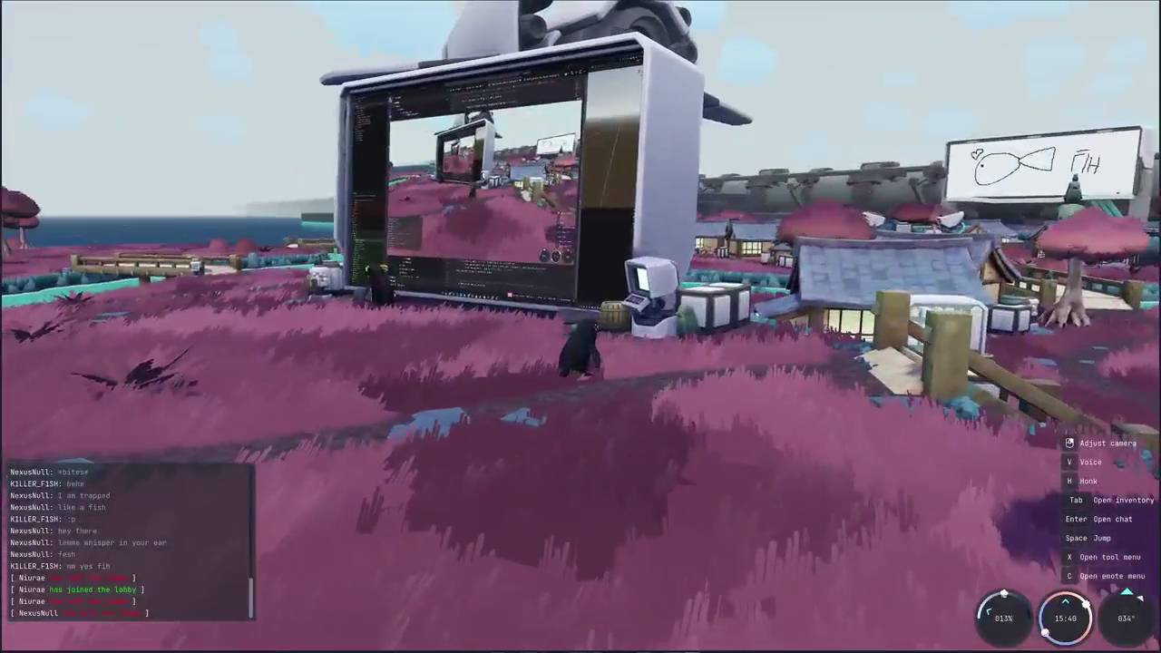
key("d")
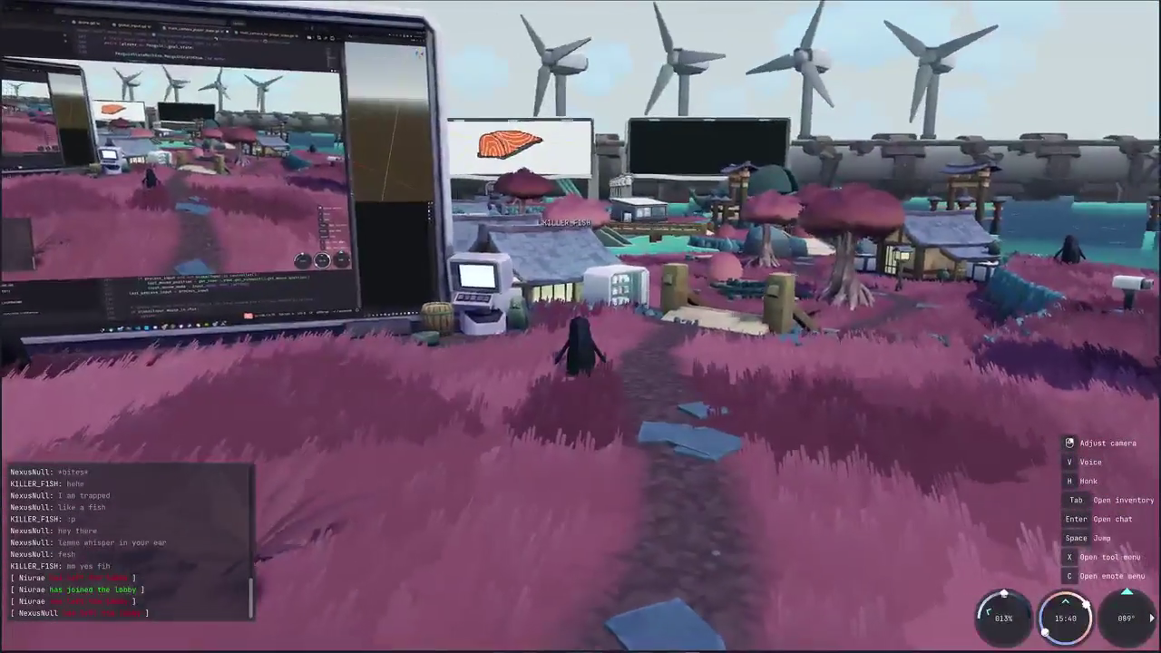
key("a")
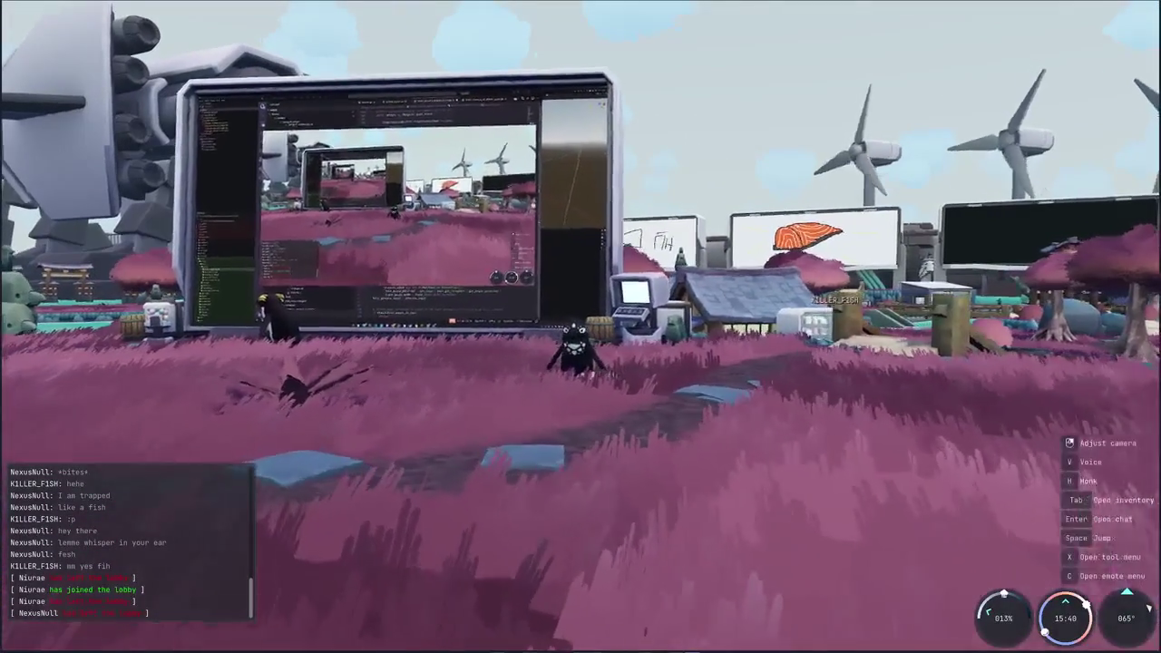
Step: Run the penguin to the monitor and back to face the camera, then honk
key("w")
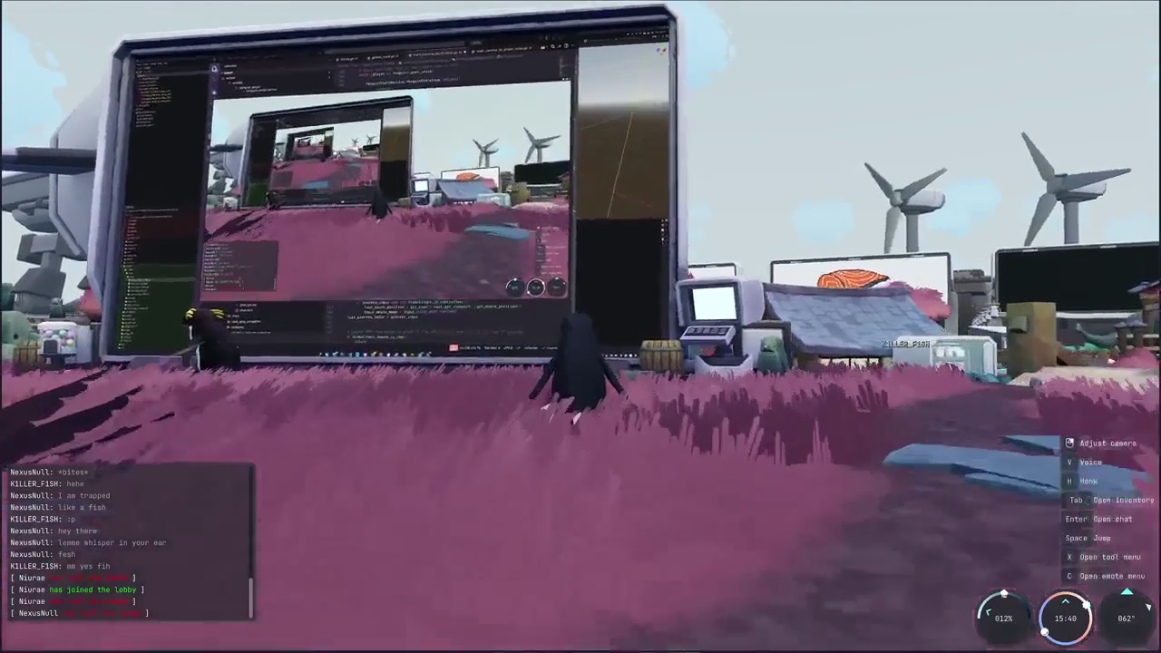
key("s")
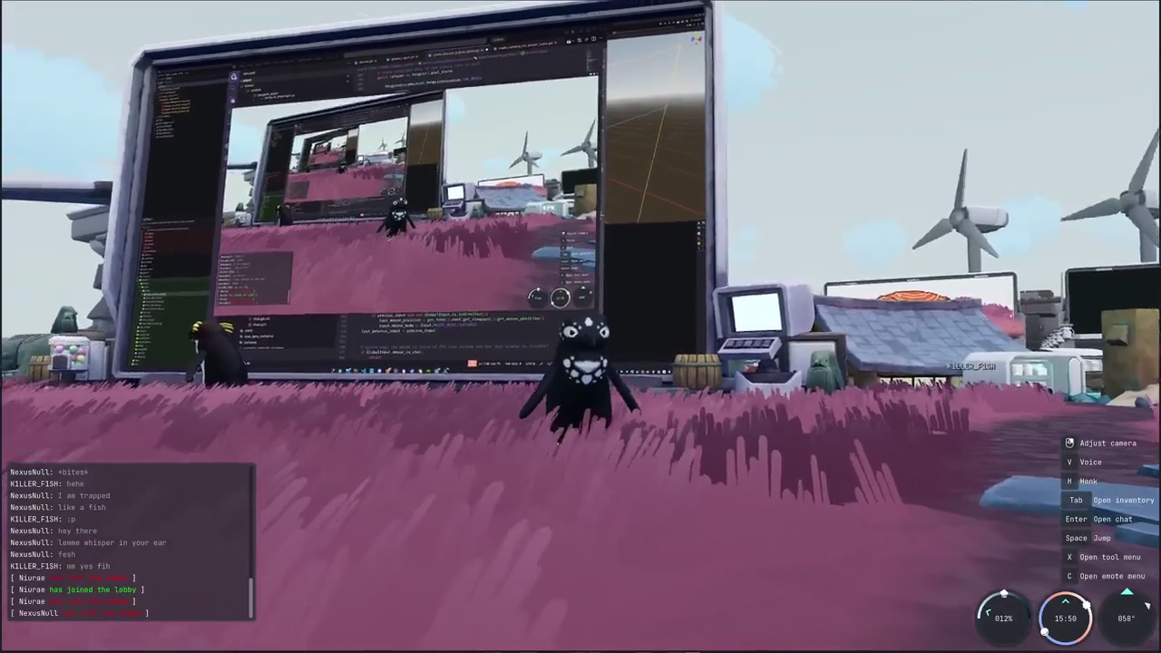
key("h")
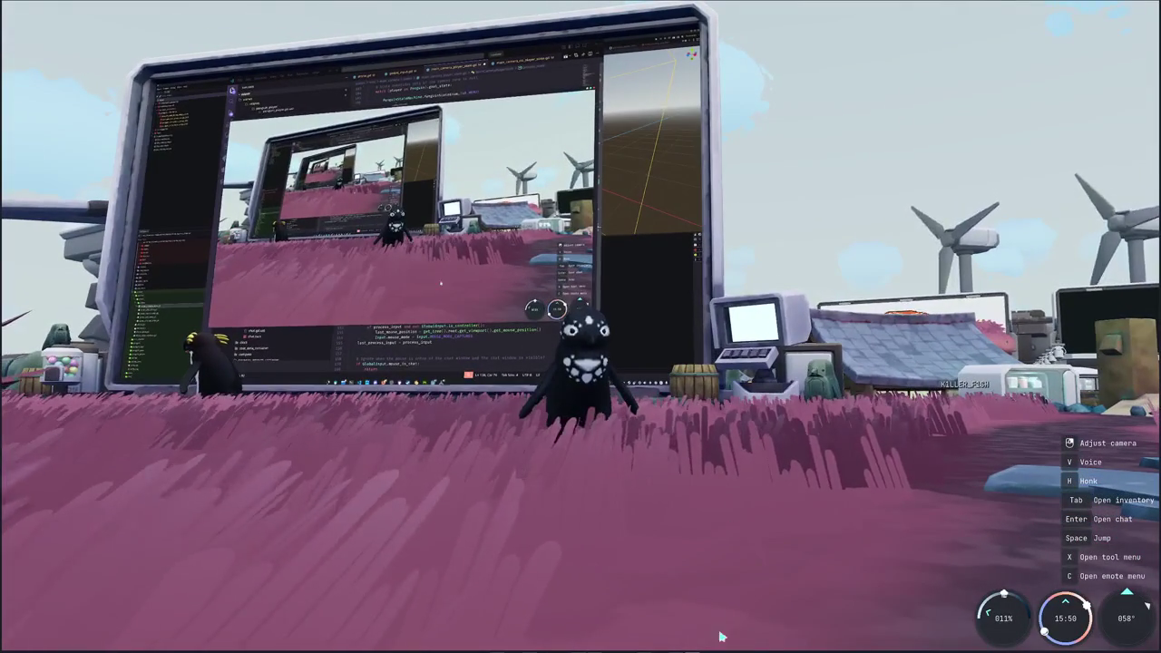